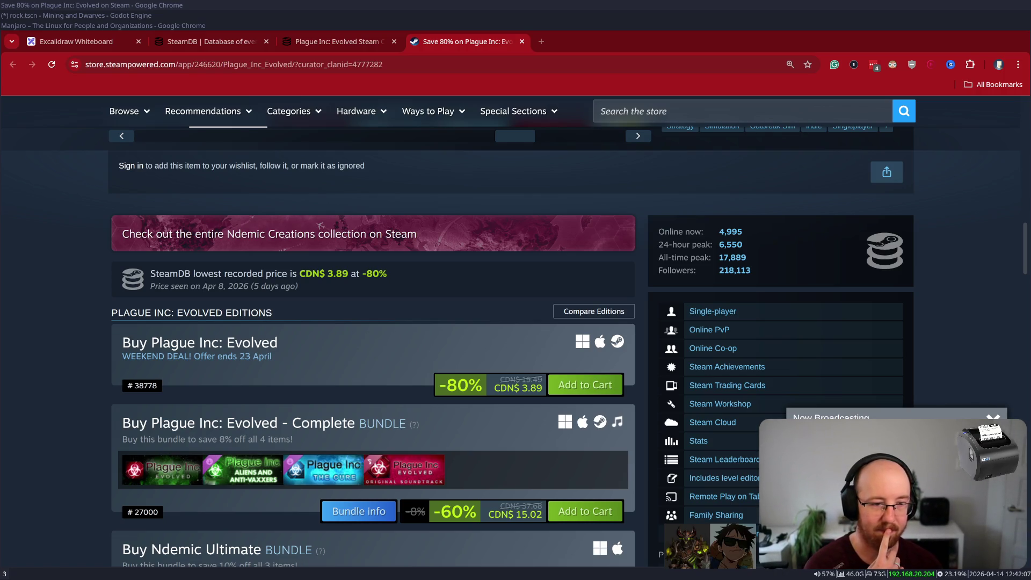
Step: Scroll the Plague Inc: Evolved page to its editions and bundles, including the Ndemic Ultimate bundle
scroll(942, 371, down, 2)
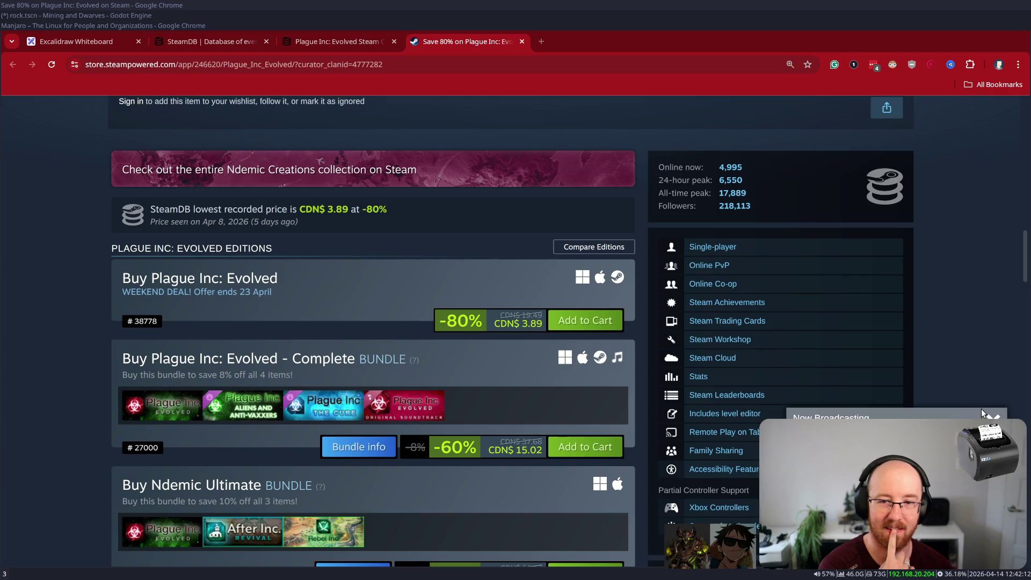
scroll(617, 419, down, 2)
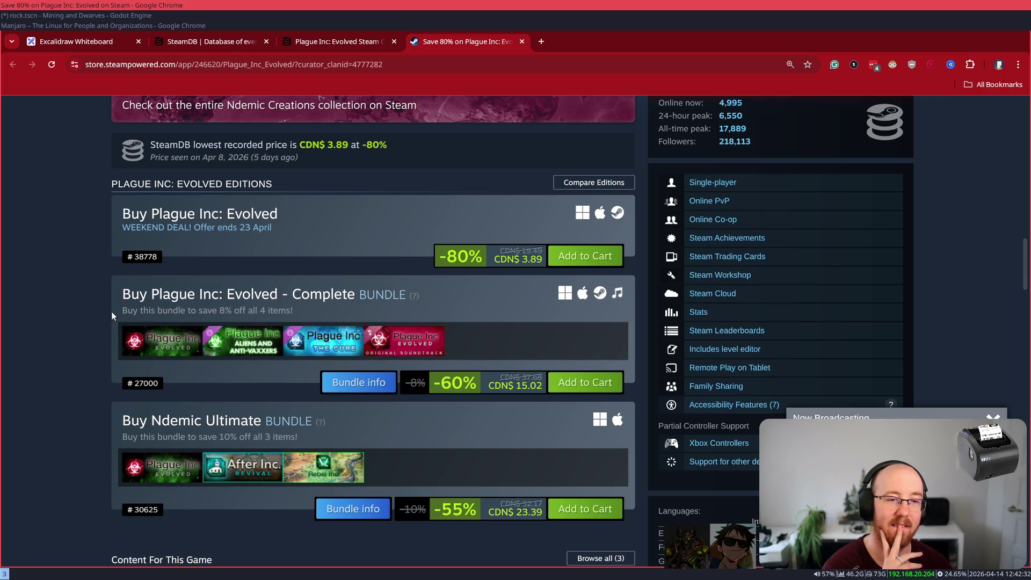
scroll(111, 311, up, 10)
Step: Return to the Excalidraw partnership diagram, select the Aarimous & Thornity Co box, then start a new tab
key(ctrl+1)
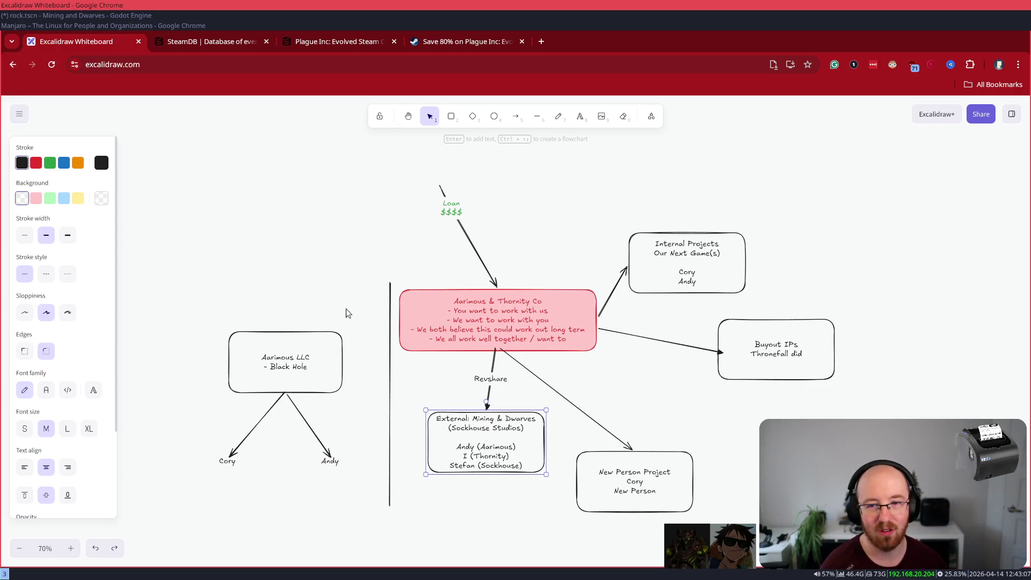
click(552, 312)
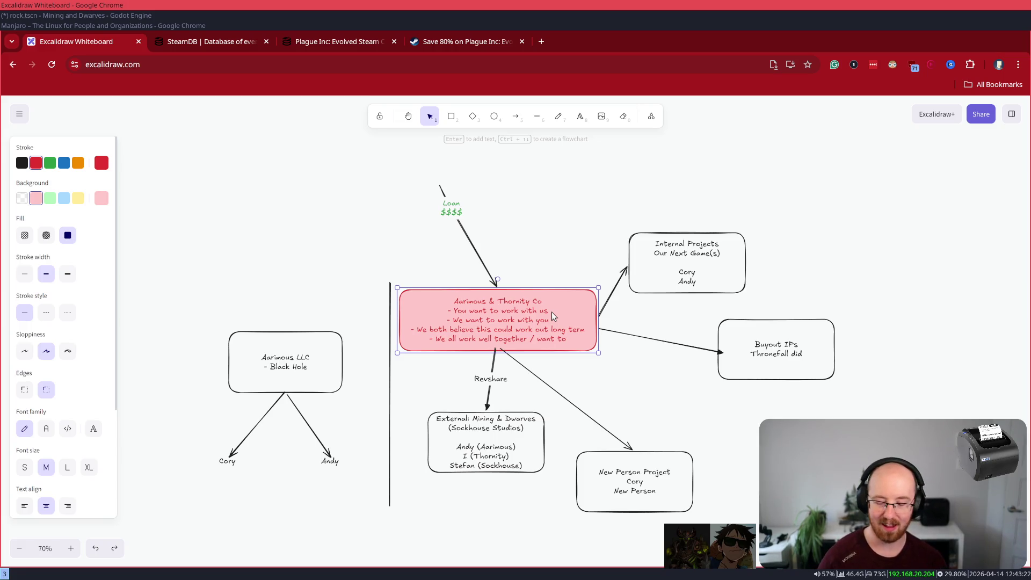
key(ctrl+t)
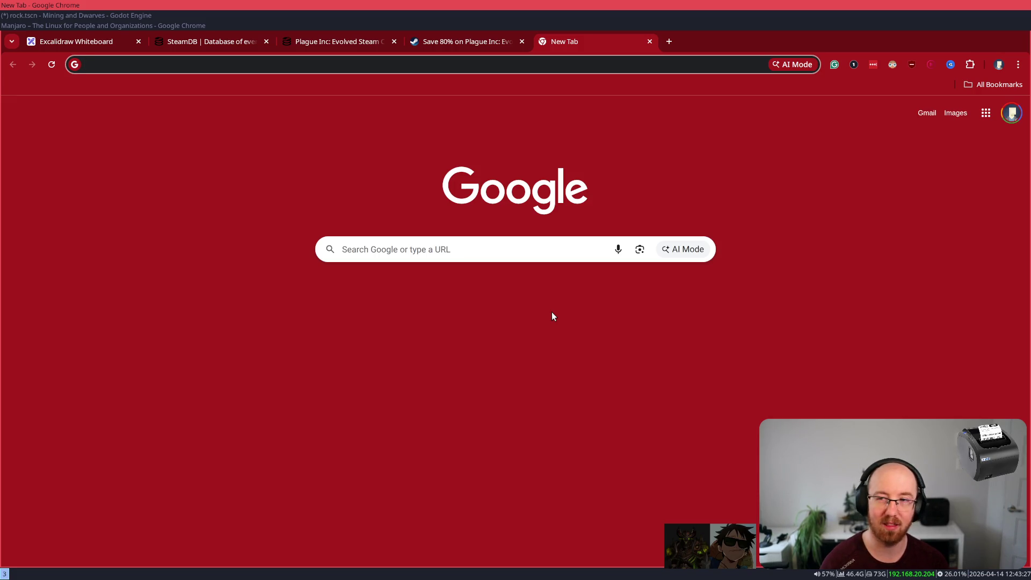
Step: Search Google for 'lexisspell steam' and open the Lexispell Steam store page
text(lexisspell)
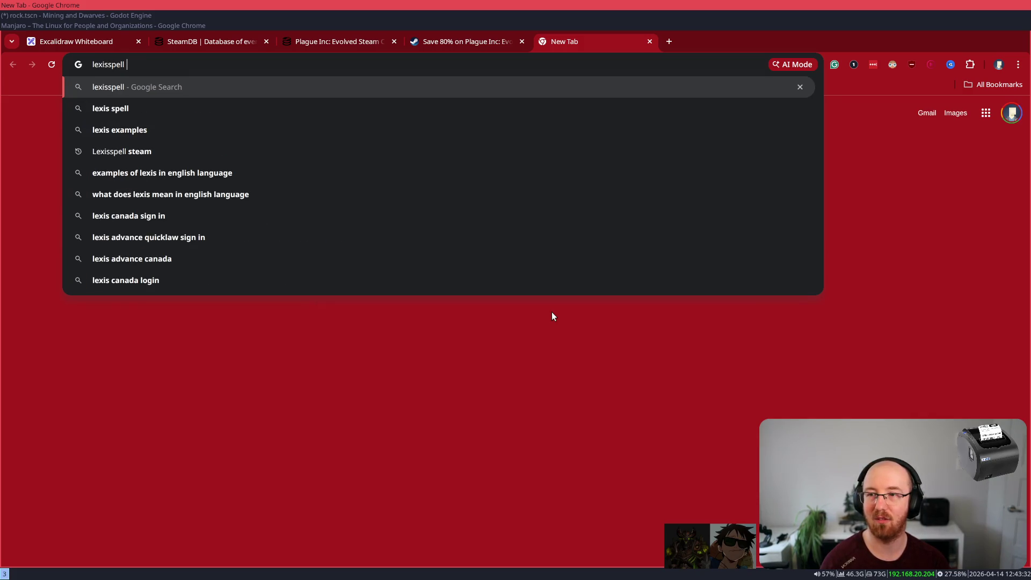
text( steam)
key(Return)
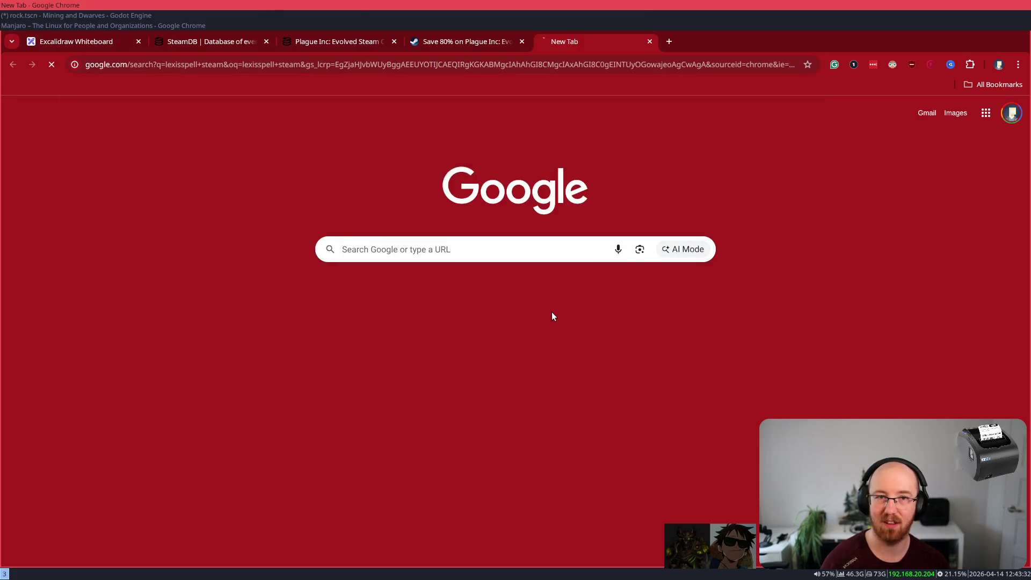
click(231, 313)
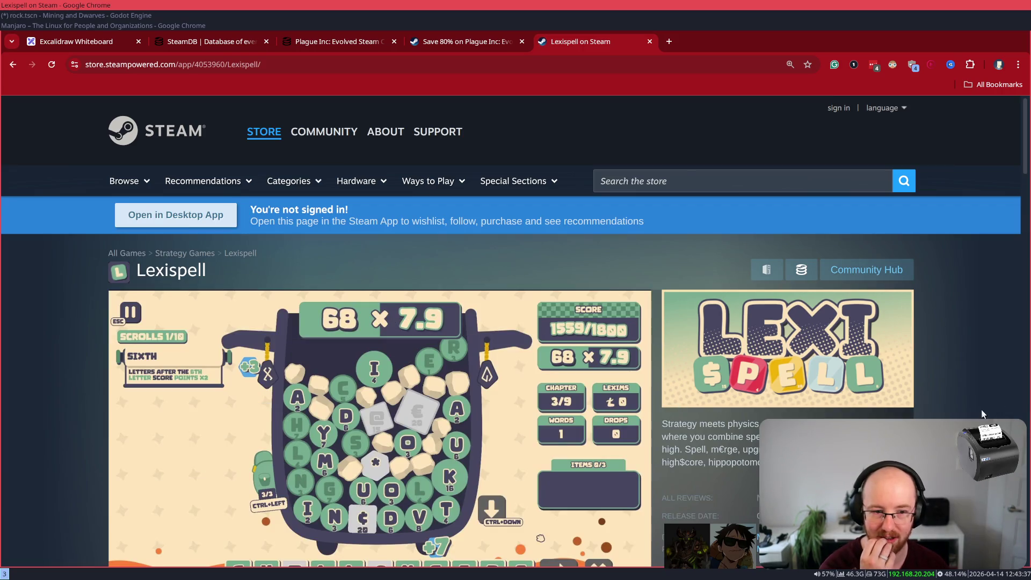
scroll(976, 415, down, 2)
scroll(976, 415, down, 2)
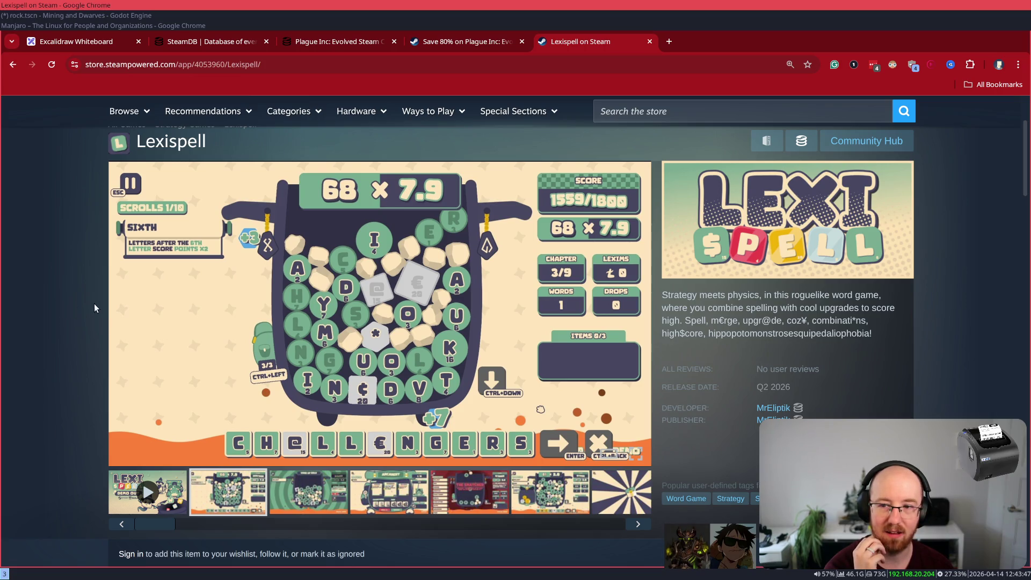
Step: View the Wand of Gold, Arcanery, The Snatcher and sixth screenshots, then return to the trailer thumbnail
click(326, 507)
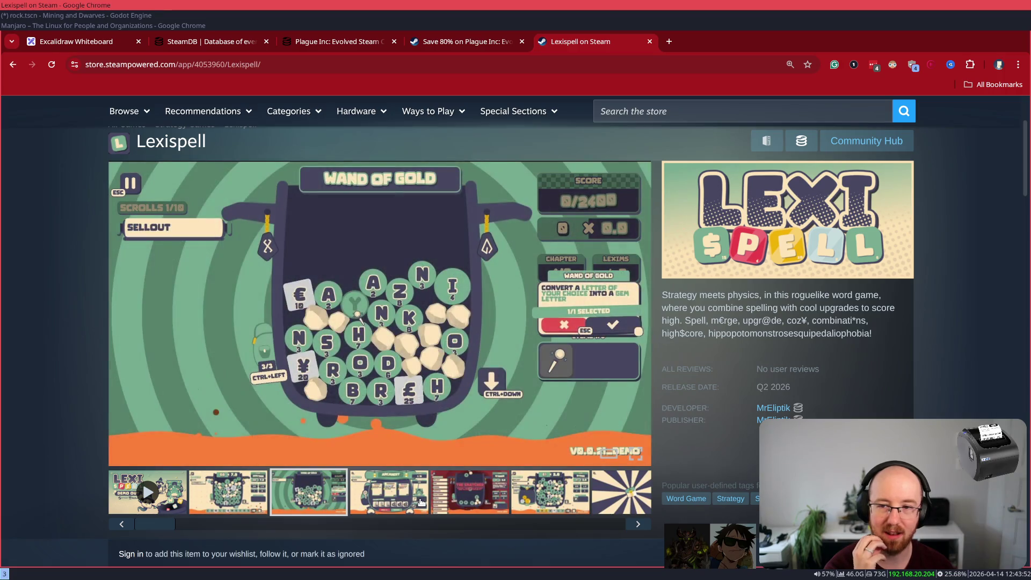
click(417, 500)
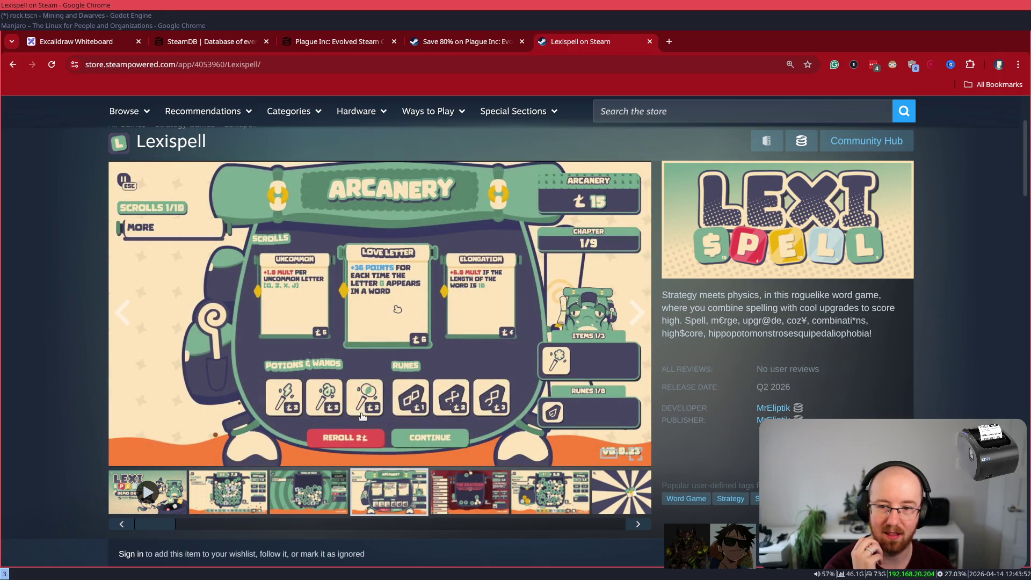
click(474, 503)
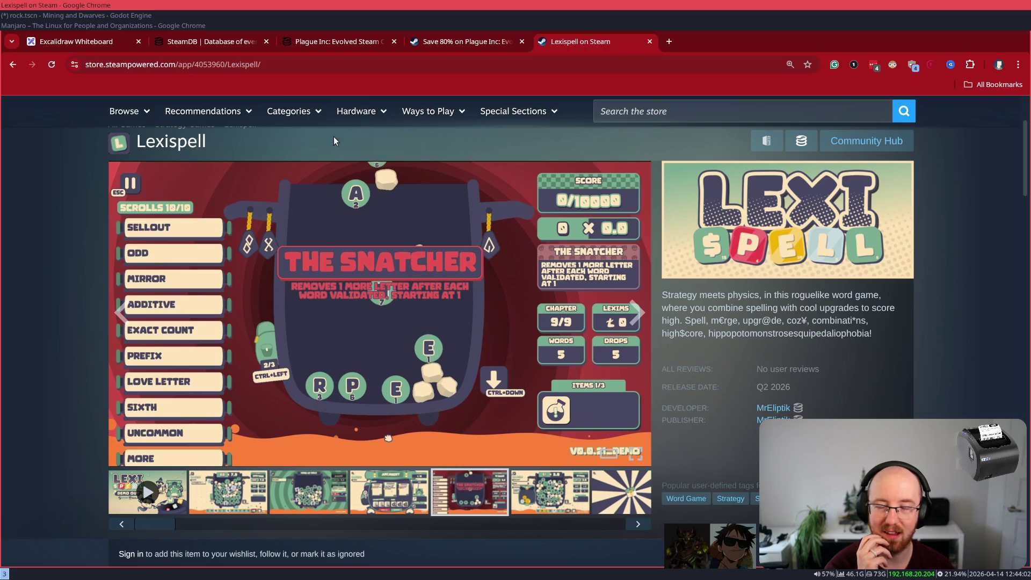
click(569, 489)
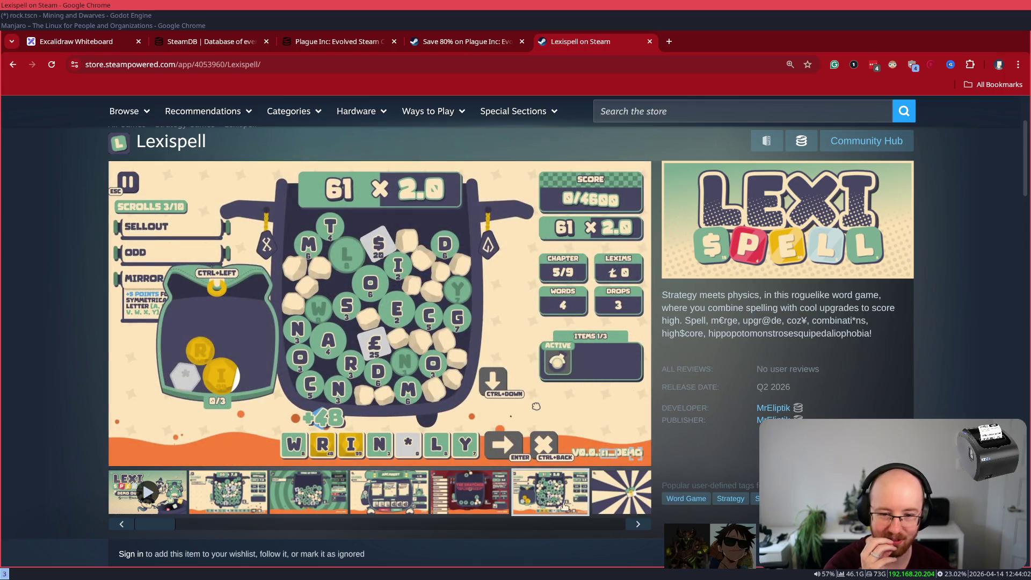
drag(155, 524, 604, 524)
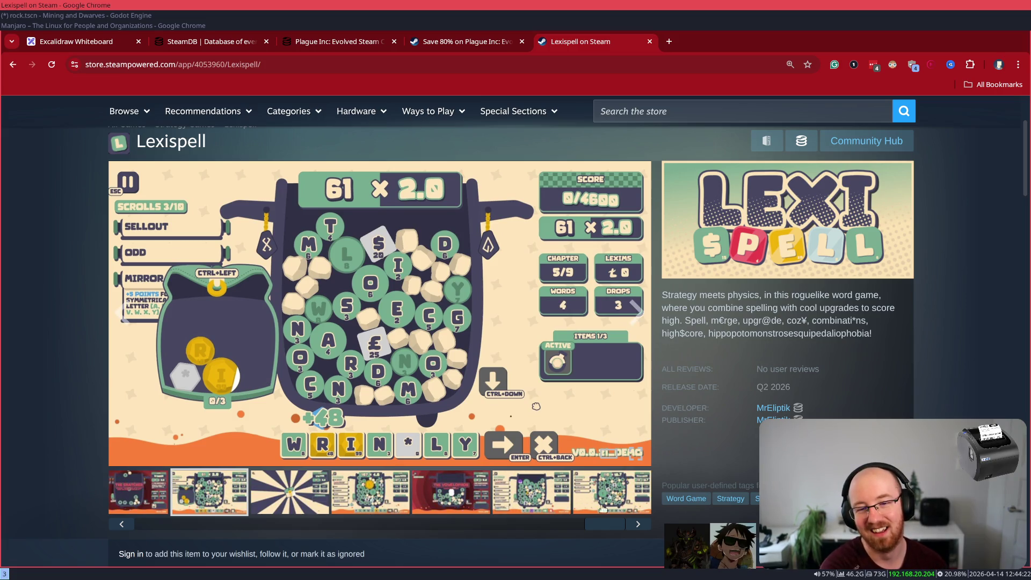
click(132, 523)
Step: Play the Lexispell gameplay trailer at lower volume and pause it at 0:19
click(156, 491)
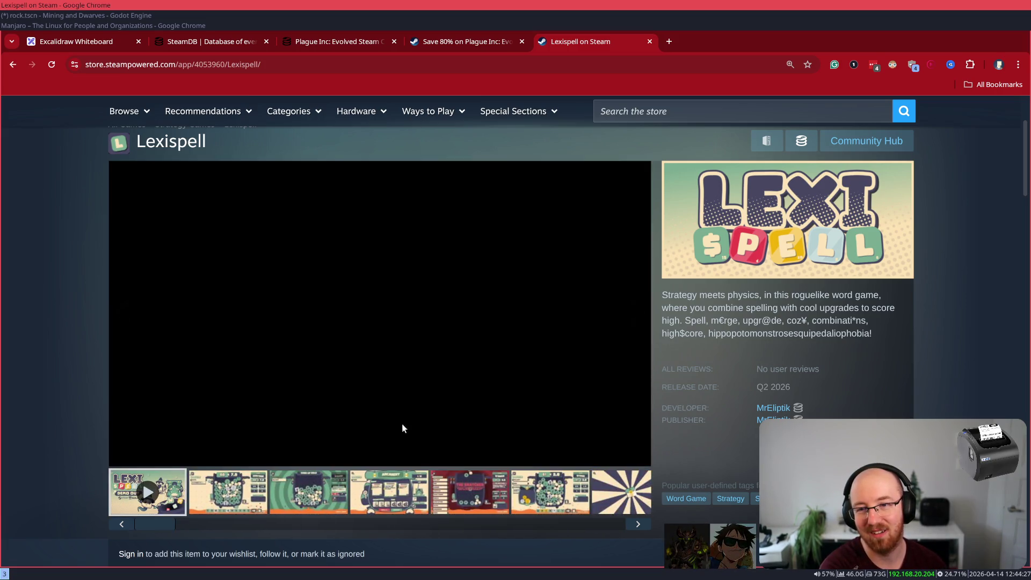
click(173, 454)
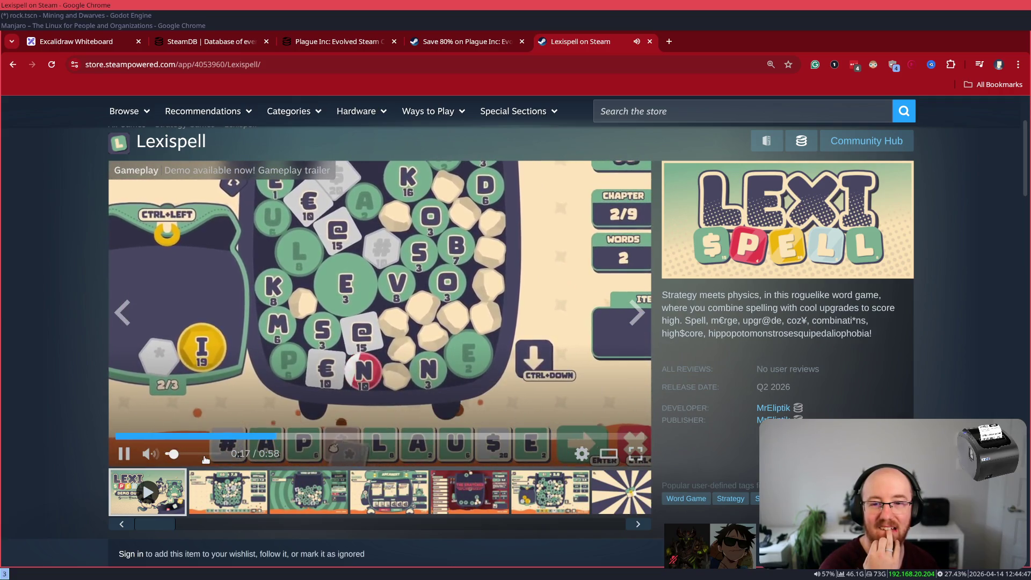
click(127, 455)
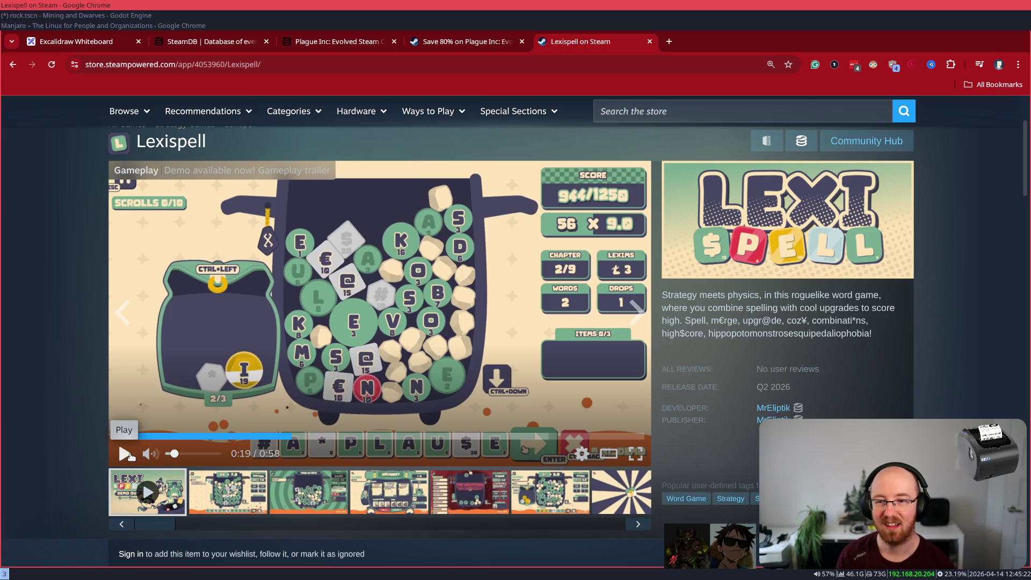
Step: In a new tab, go to the Mining and Dwarves Steam page via 'mining' and enlarge screenshot 2 of 6
key(ctrl+t)
text(mining)
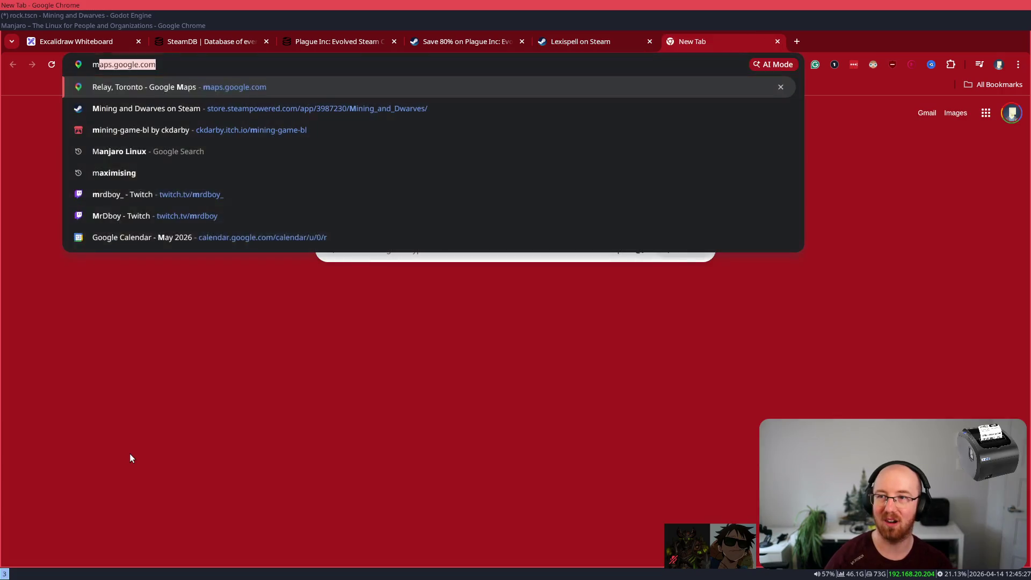
key(Return)
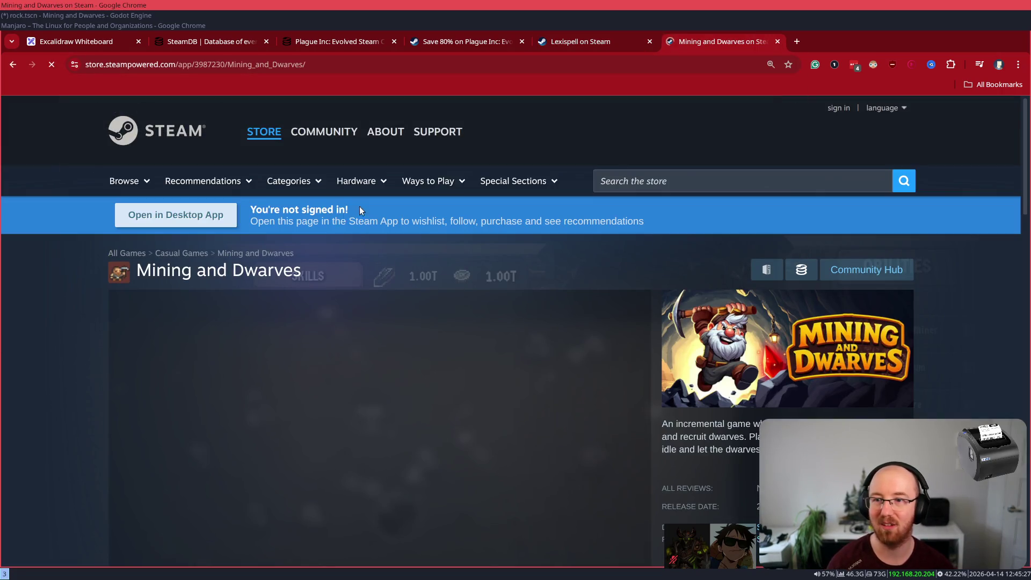
scroll(352, 388, down, 2)
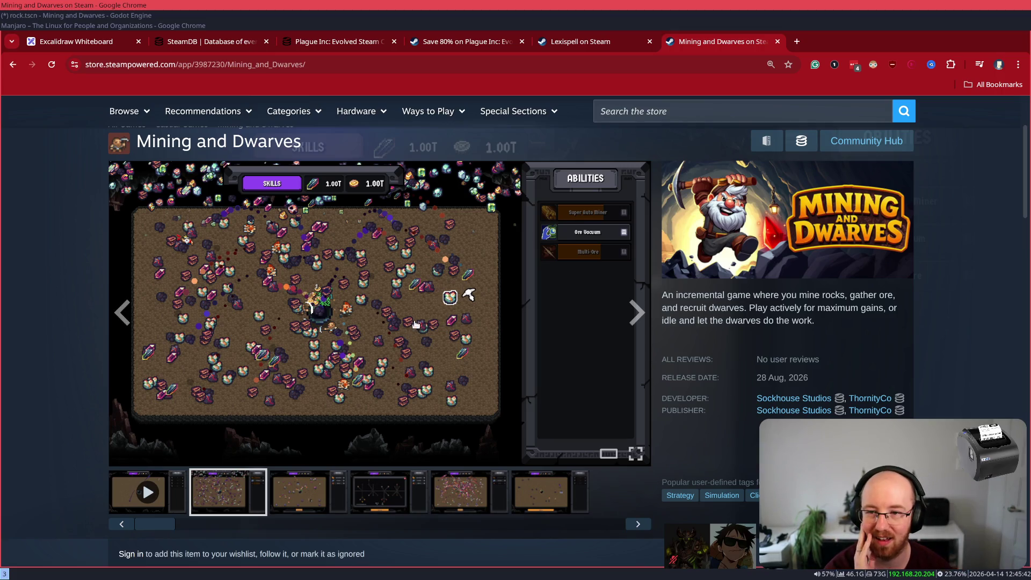
click(354, 322)
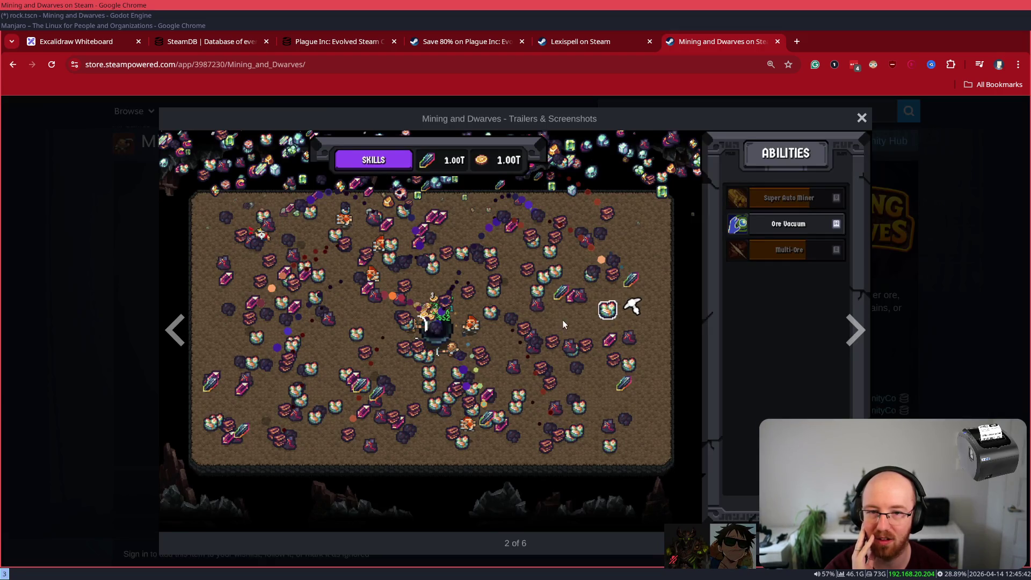
Step: Close the Trailers & Screenshots lightbox to return to the Mining and Dwarves page
click(332, 432)
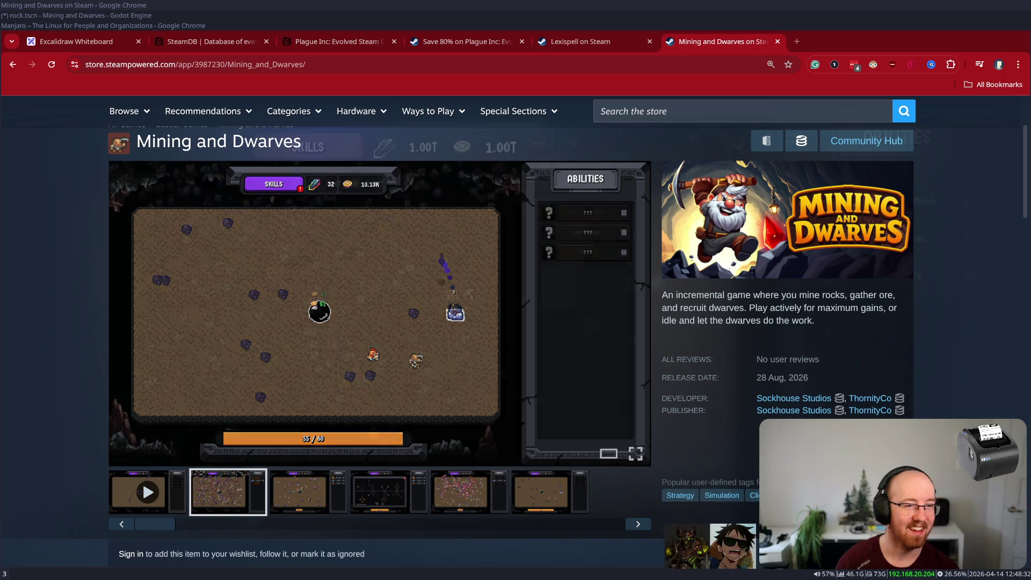
Step: Close the Mining and Dwarves tab to return to the Lexispell page
key(ctrl+w)
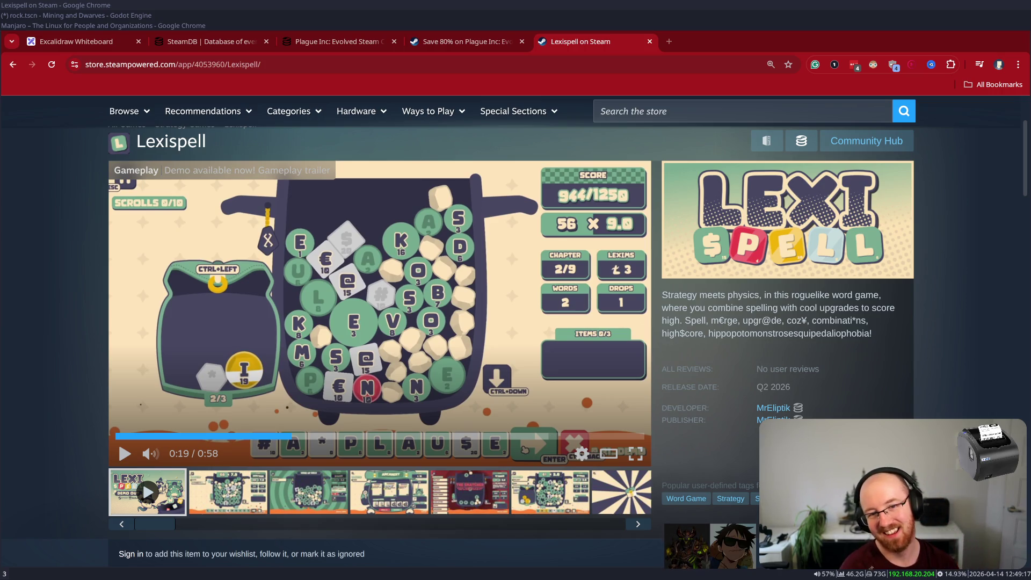
Step: Browse Lexispell's gameplay screenshots instead of the trailer, including the STREAKS and WRINKLY shots
click(544, 501)
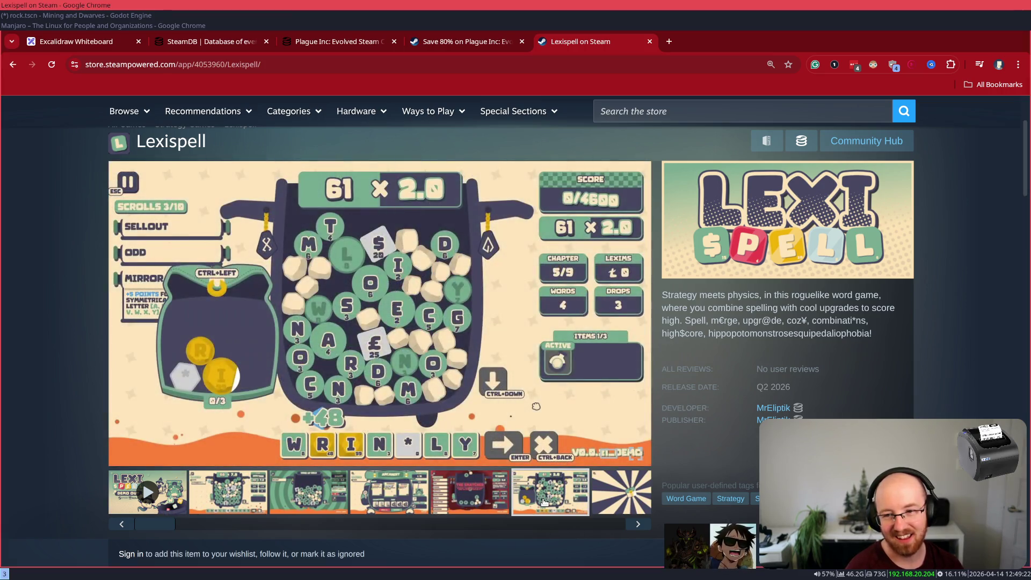
click(600, 501)
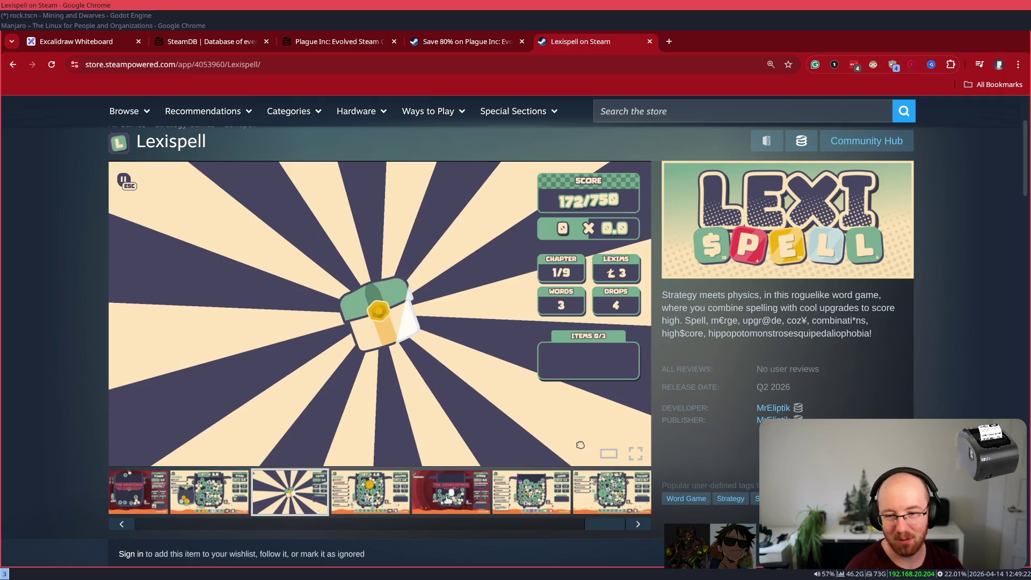
click(532, 503)
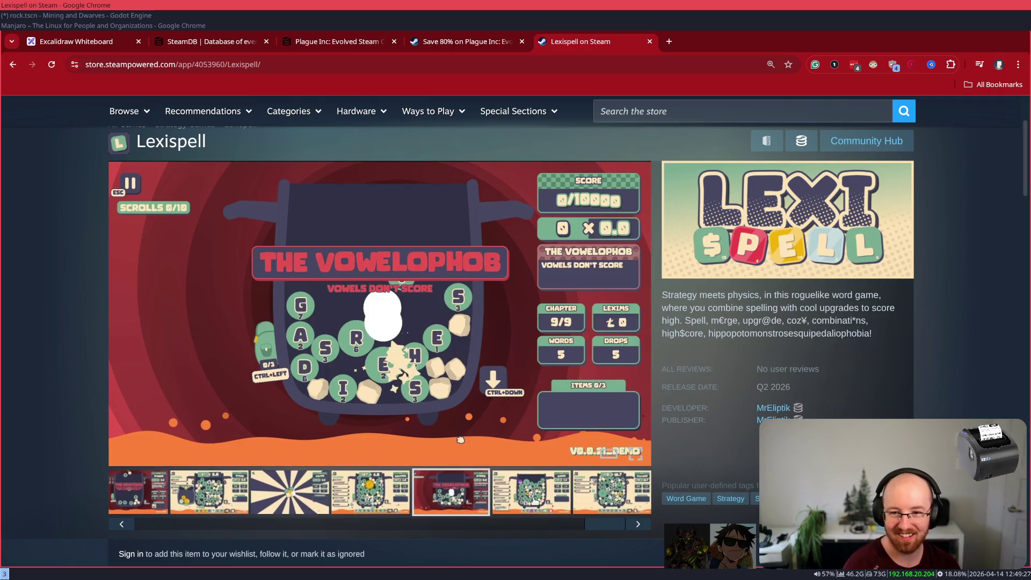
click(534, 501)
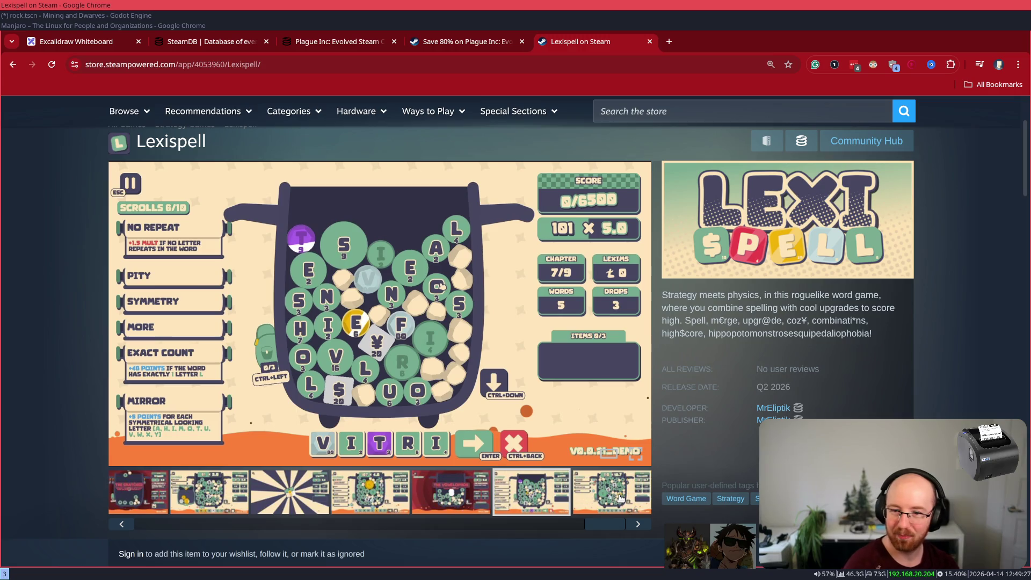
click(620, 498)
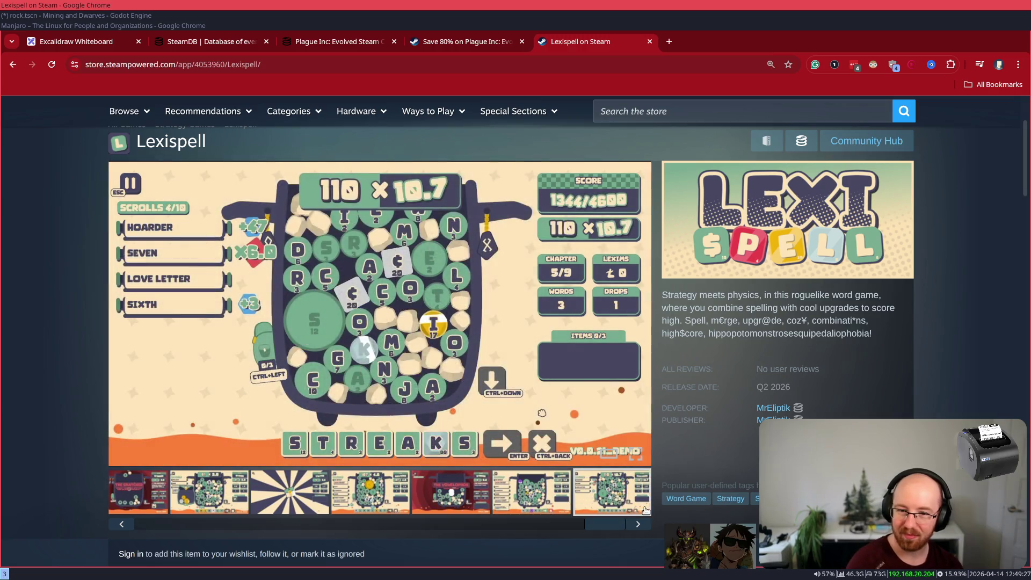
click(233, 501)
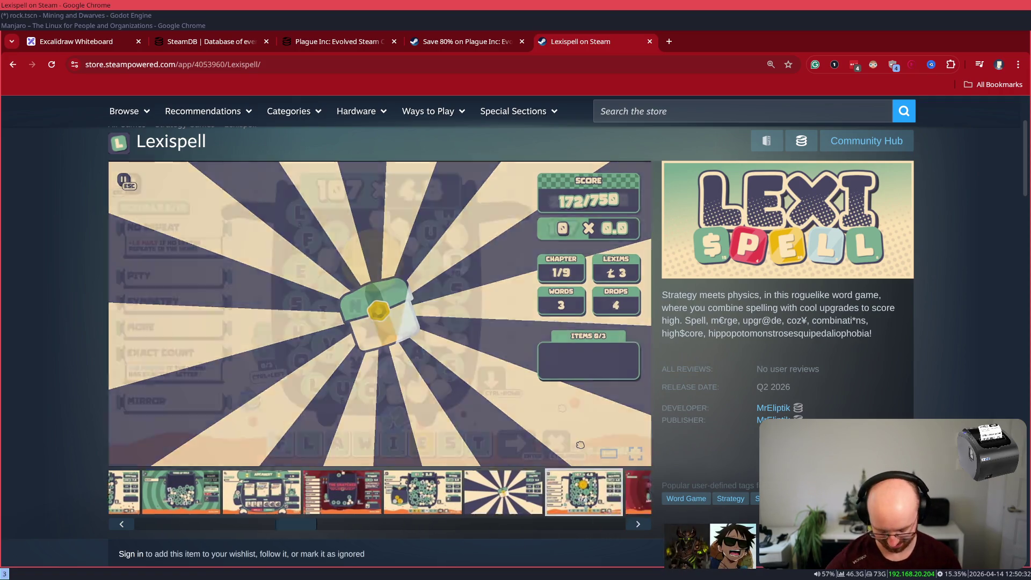
Step: Switch to the Plague Inc: Evolved sale tab, advance to its next screenshot, then close the tab
click(474, 42)
scroll(57, 337, down, 2)
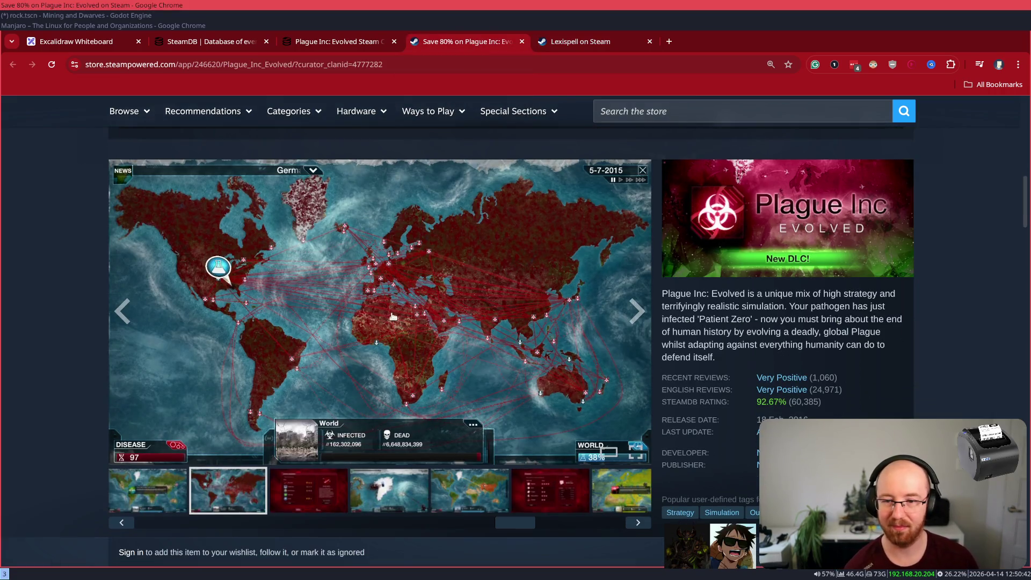
click(639, 315)
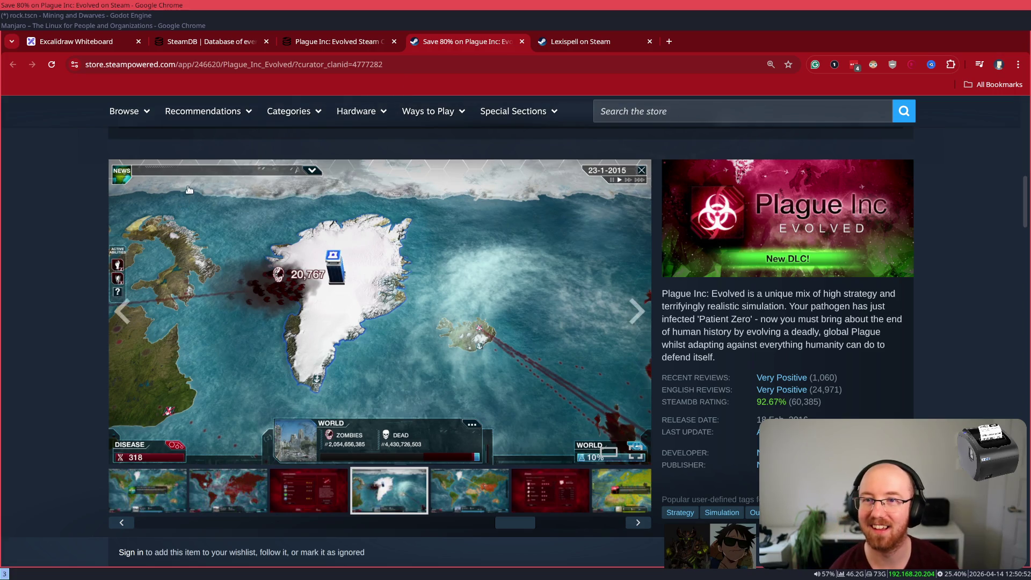
key(ctrl+w)
Step: From Lexispell's More Like This section, open the RACCOIN: Coin Pusher Roguelike store page
scroll(225, 307, down, 15)
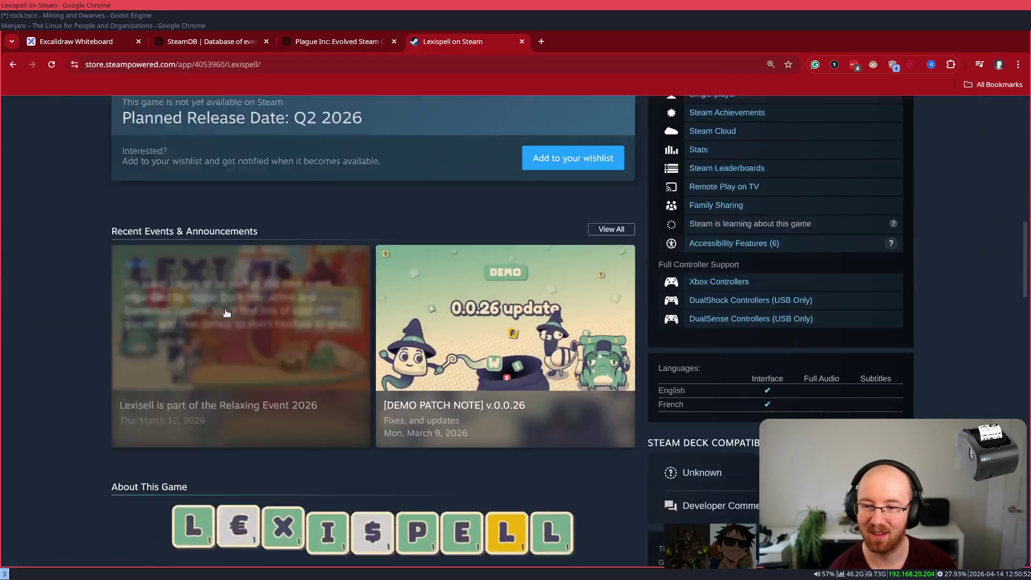
scroll(225, 310, down, 10)
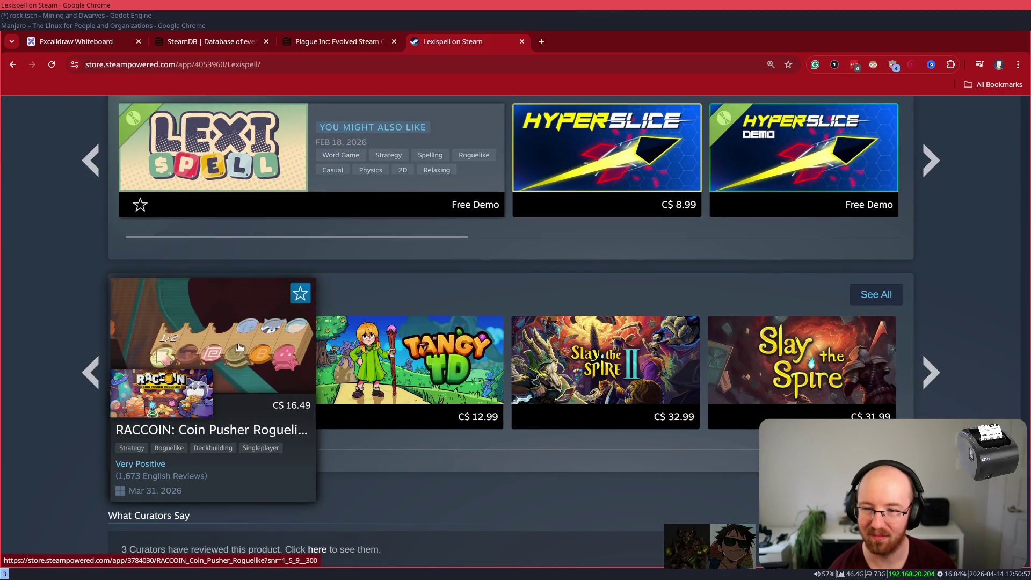
click(214, 369)
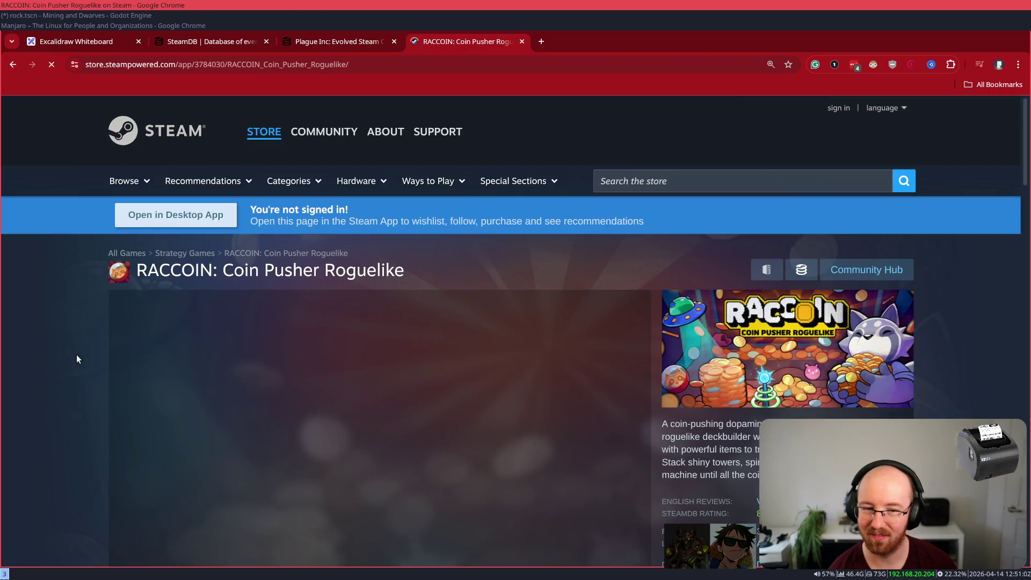
Step: Scroll through RACCOIN's CDN$ 16.49 price and its three discounted bundles
scroll(70, 351, down, 8)
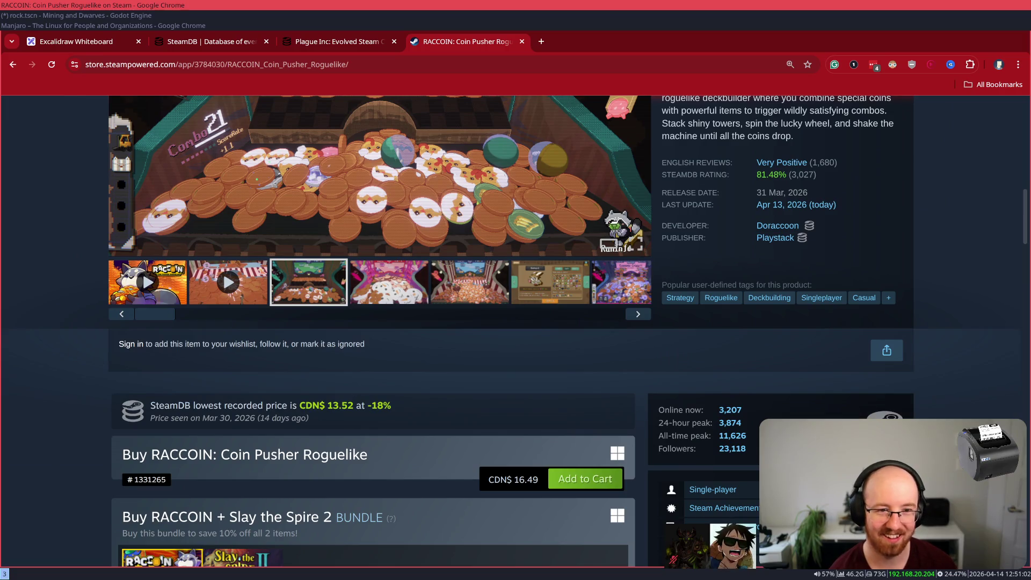
scroll(513, 331, up, 5)
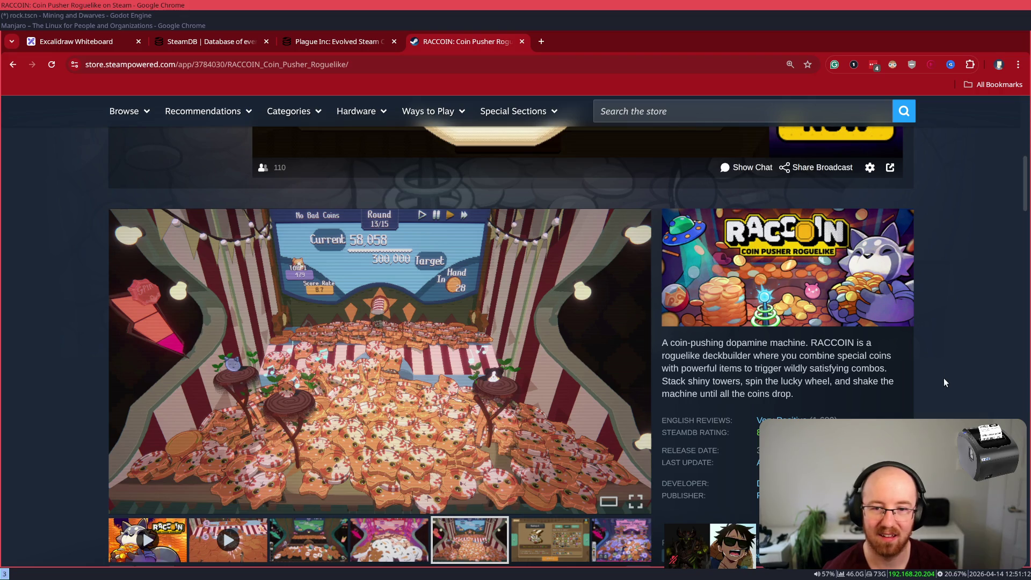
scroll(946, 377, down, 5)
scroll(946, 381, down, 5)
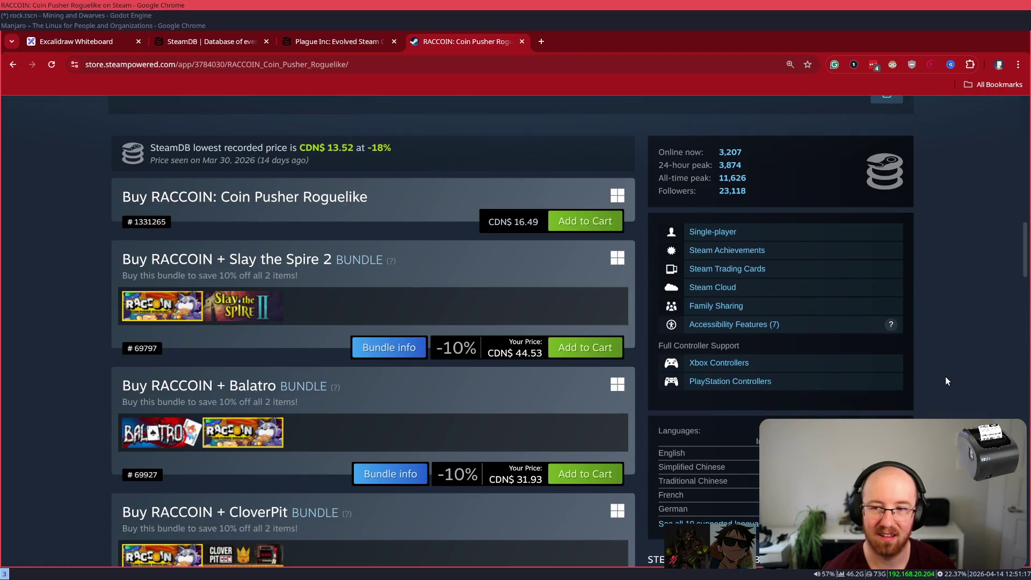
scroll(946, 381, down, 3)
scroll(947, 381, down, 1)
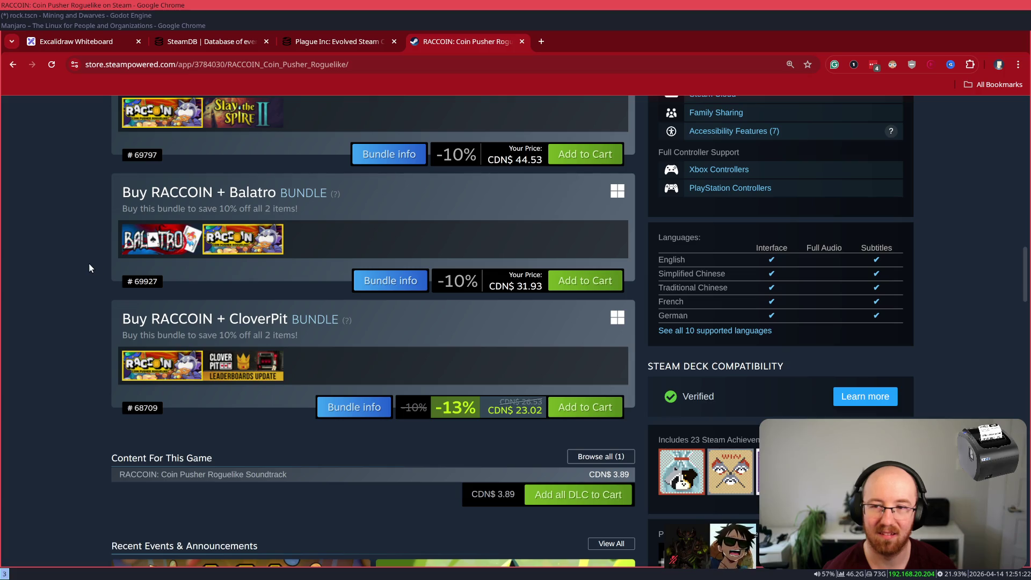
scroll(88, 263, up, 1)
scroll(90, 267, up, 8)
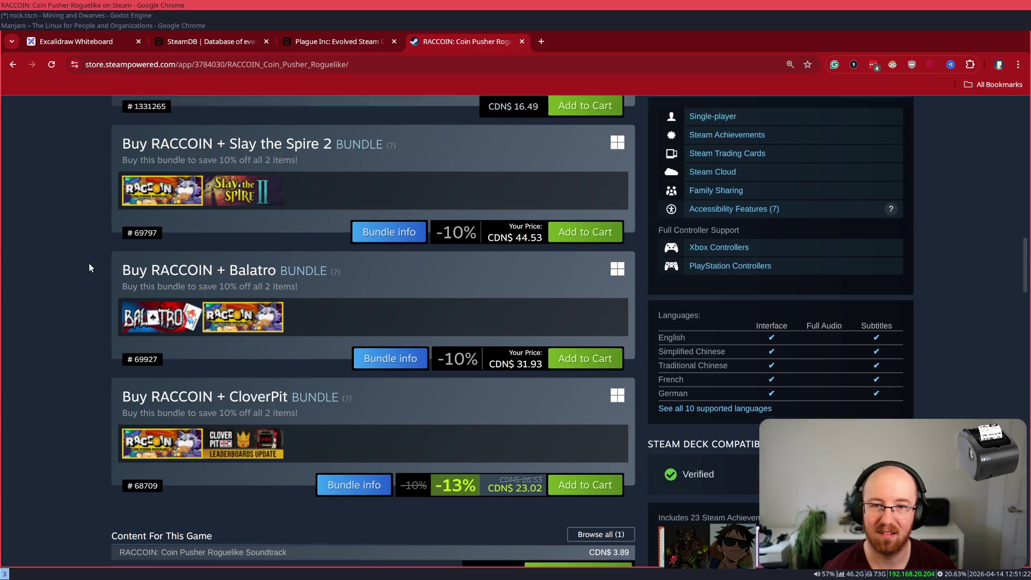
scroll(89, 262, up, 2)
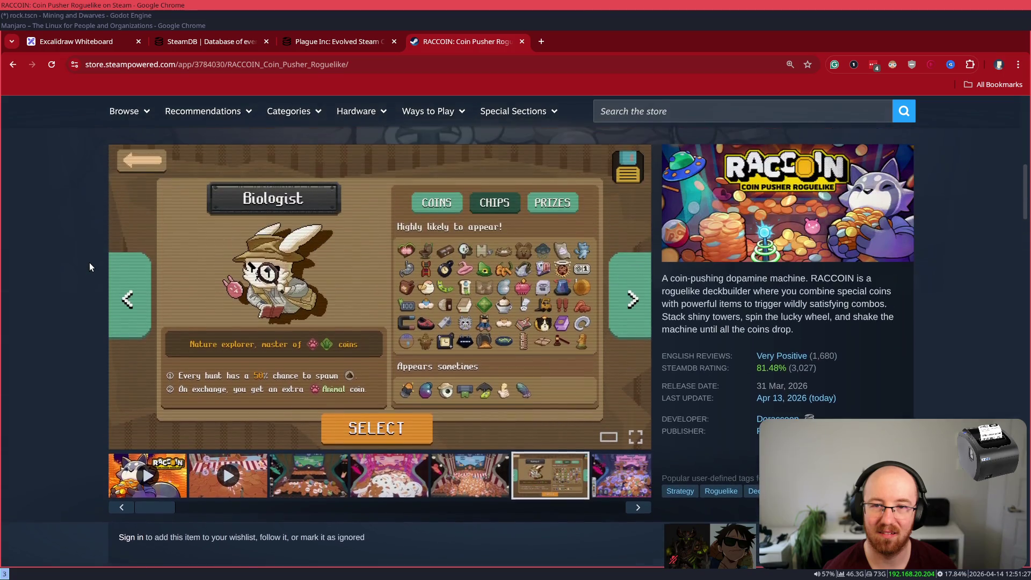